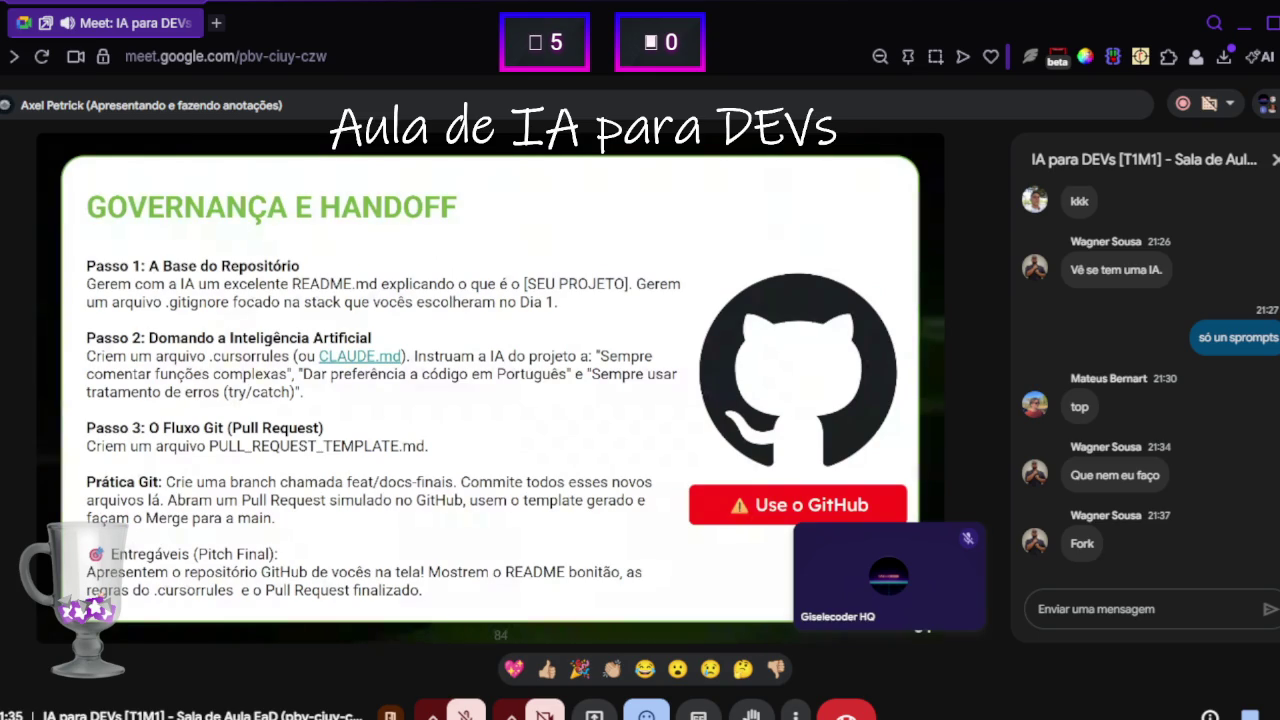
Reply 'ah pra segunda, entendi' in the class chat
click(1176, 610)
text(ah)
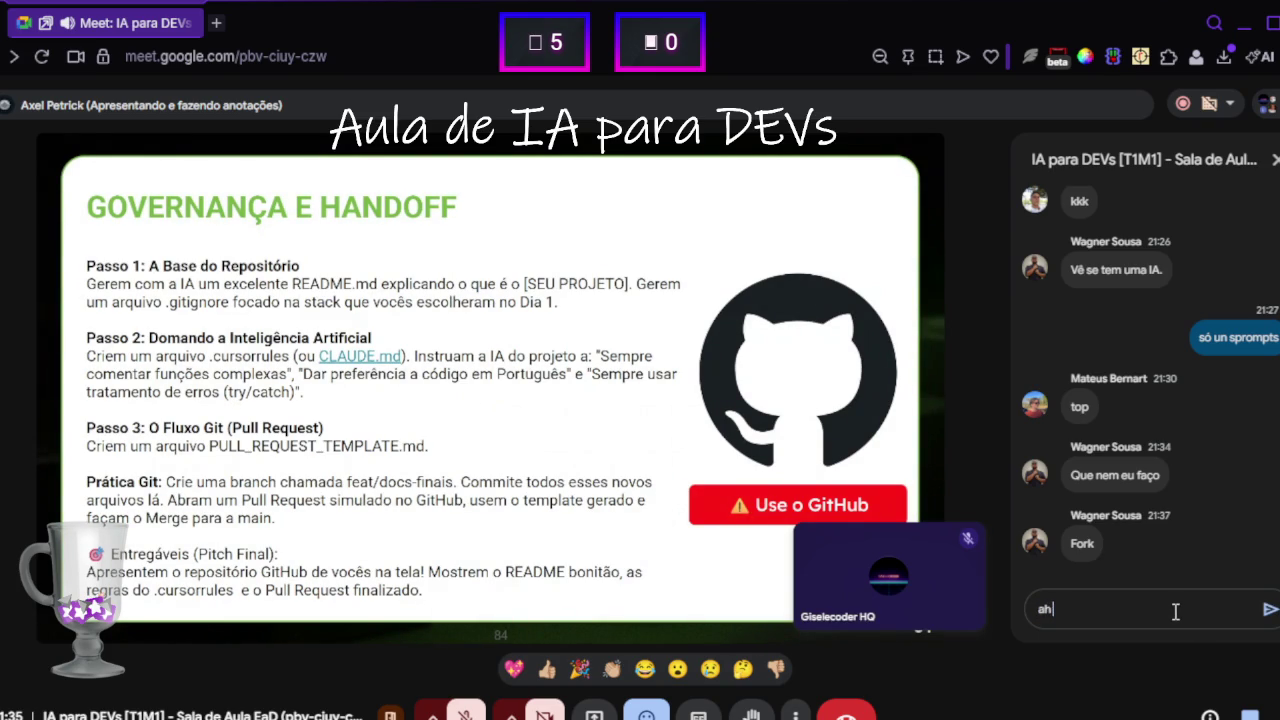
text( pra segunda, )
text(entend)
text(i)
key(Return)
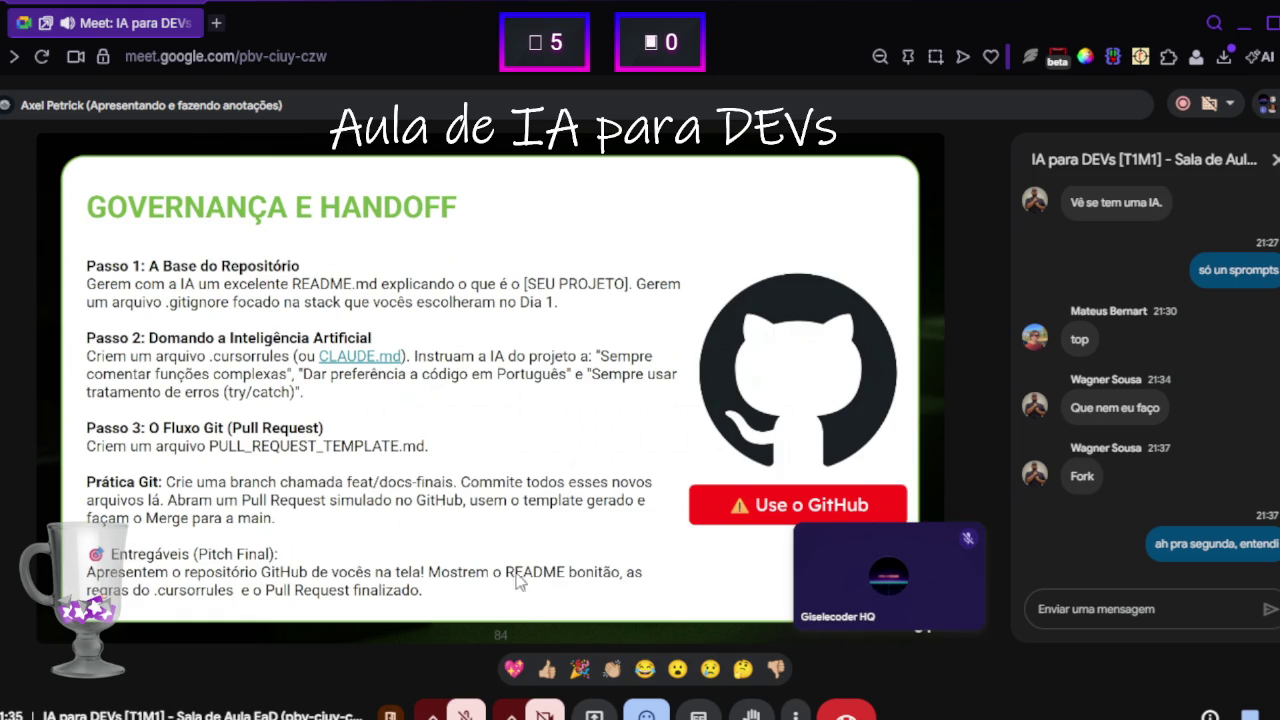
Send 'da pra dividir as tarefas' and 'cada um faz um passo', then react with a laughing emoji
click(1134, 616)
text(da pra dividir as tarefas)
key(Return)
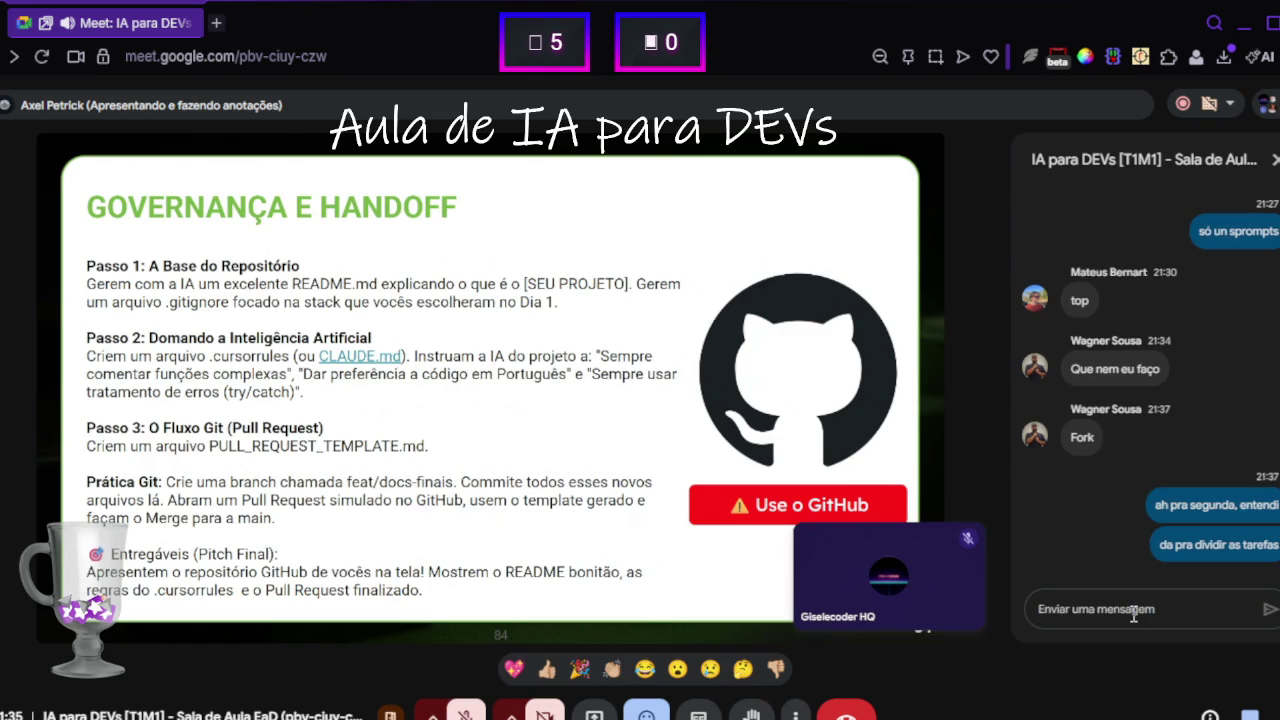
text(cada um faz u)
text(m passo)
key(Return)
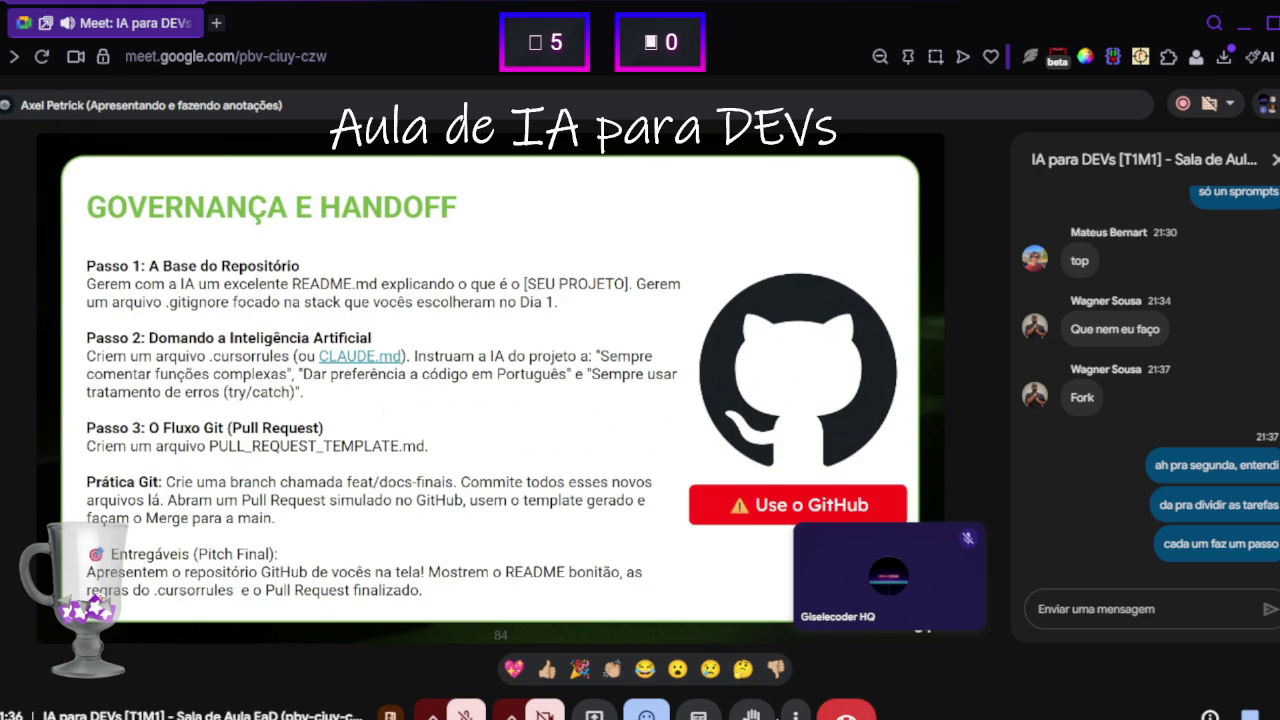
click(644, 670)
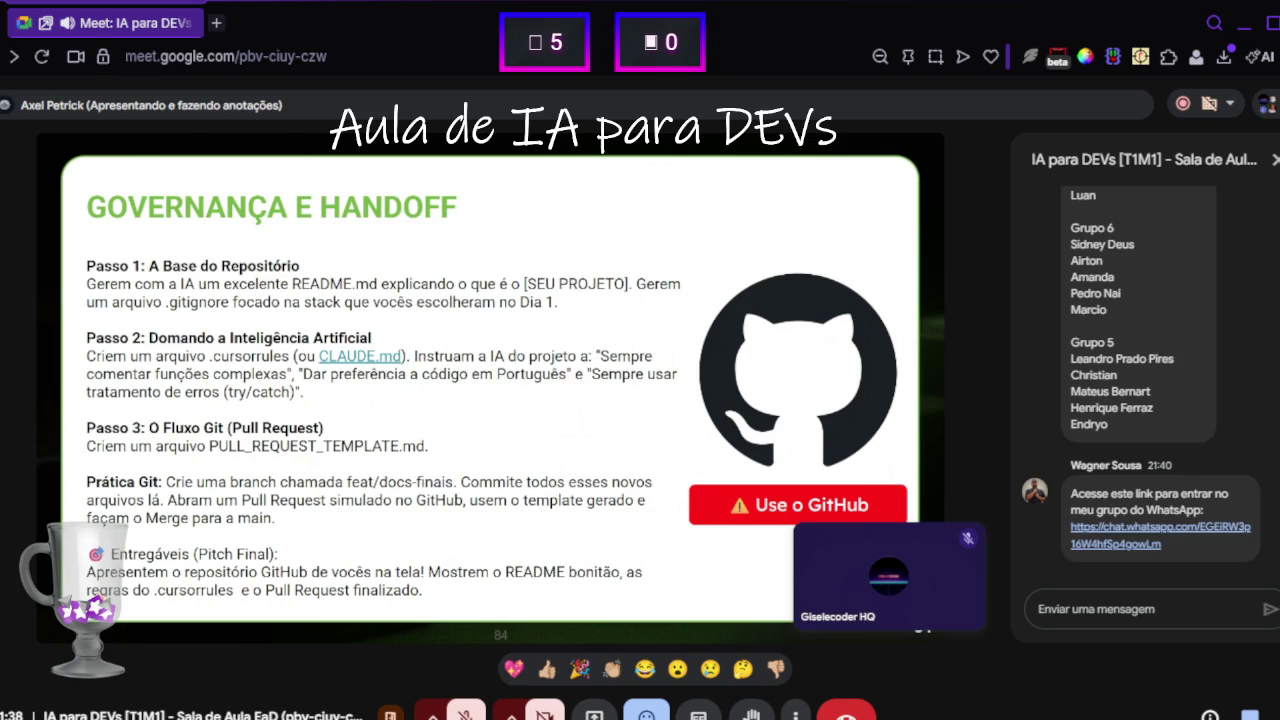
Open the chat.whatsapp.com group invite link from the class chat
click(1120, 541)
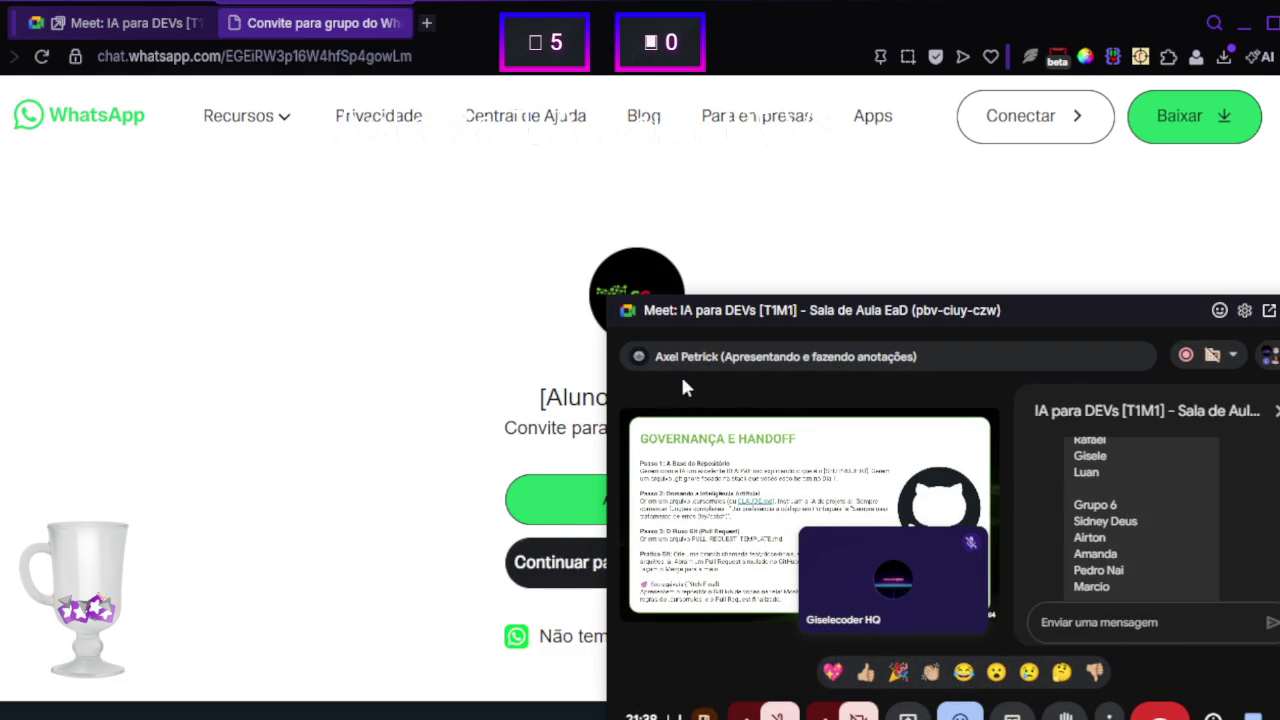
Continue the invite to WhatsApp Web, close the invite tab, and show the [Alunos] SCTECH group chat
drag(757, 311, 948, 318)
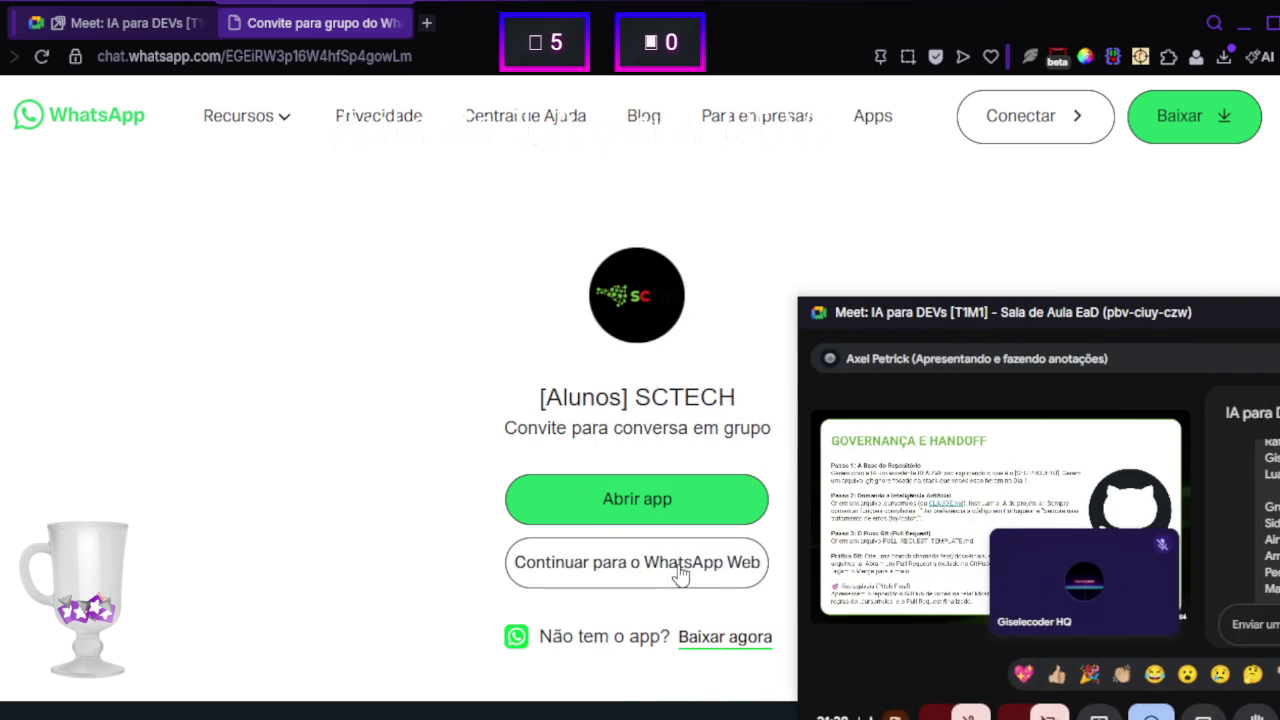
click(678, 562)
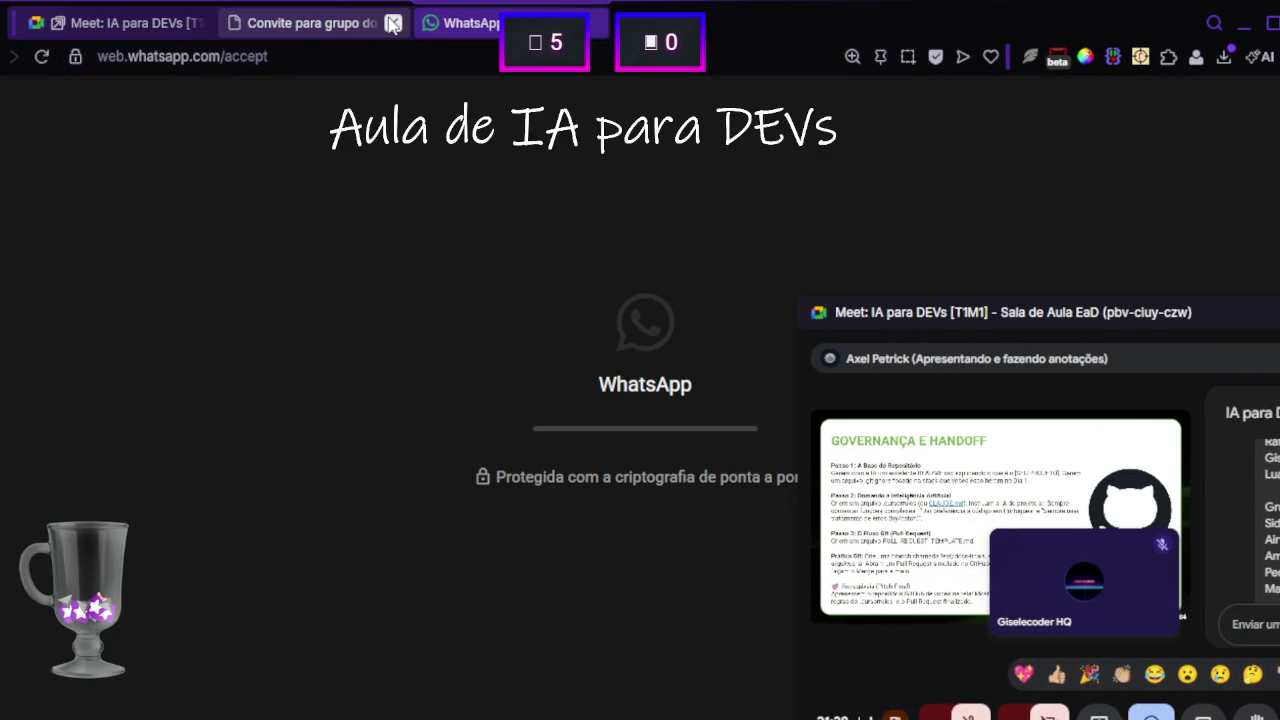
middle_click(353, 24)
mouse_move(988, 318)
mouse_down()
mouse_move(609, 317)
mouse_move(385, 300)
mouse_up()
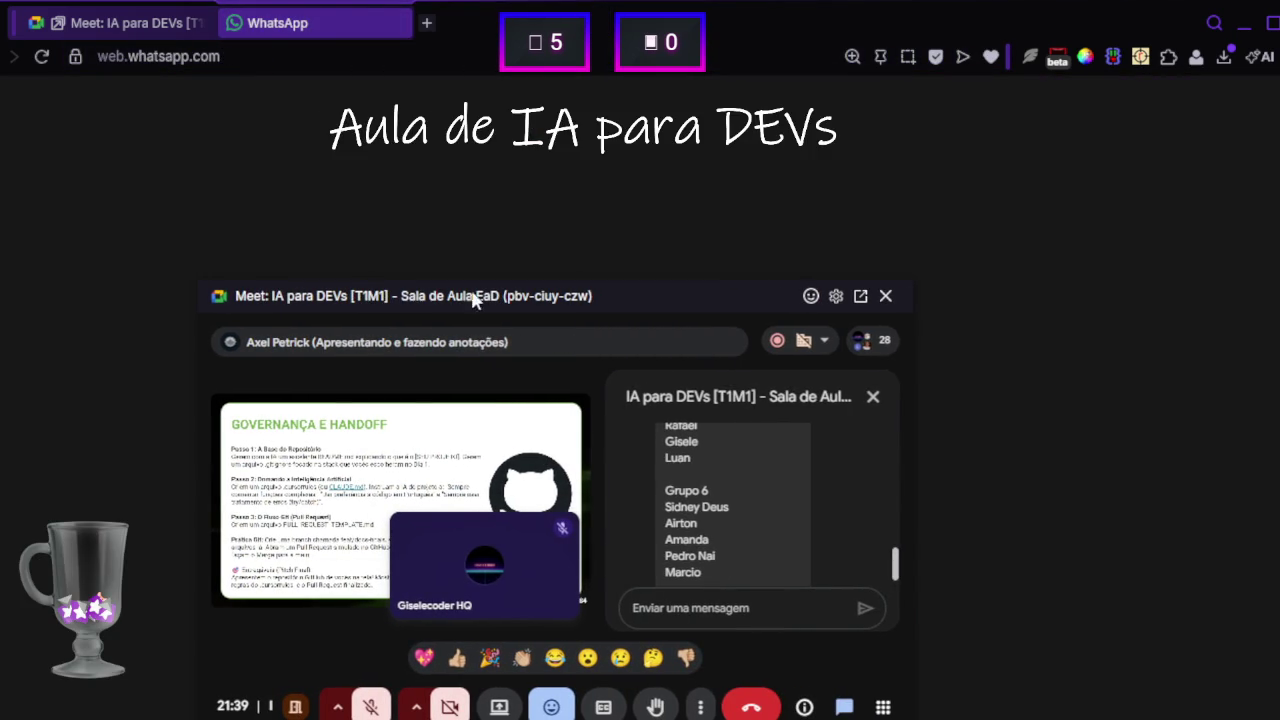
click(861, 296)
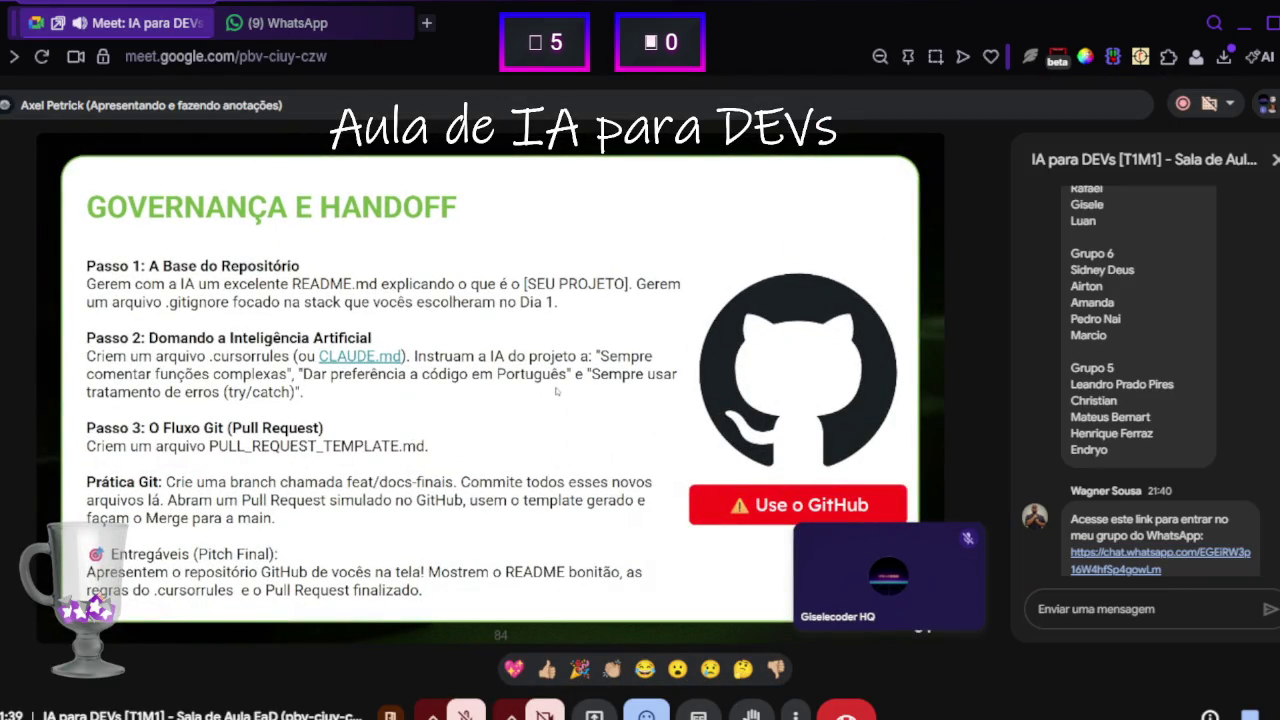
click(300, 26)
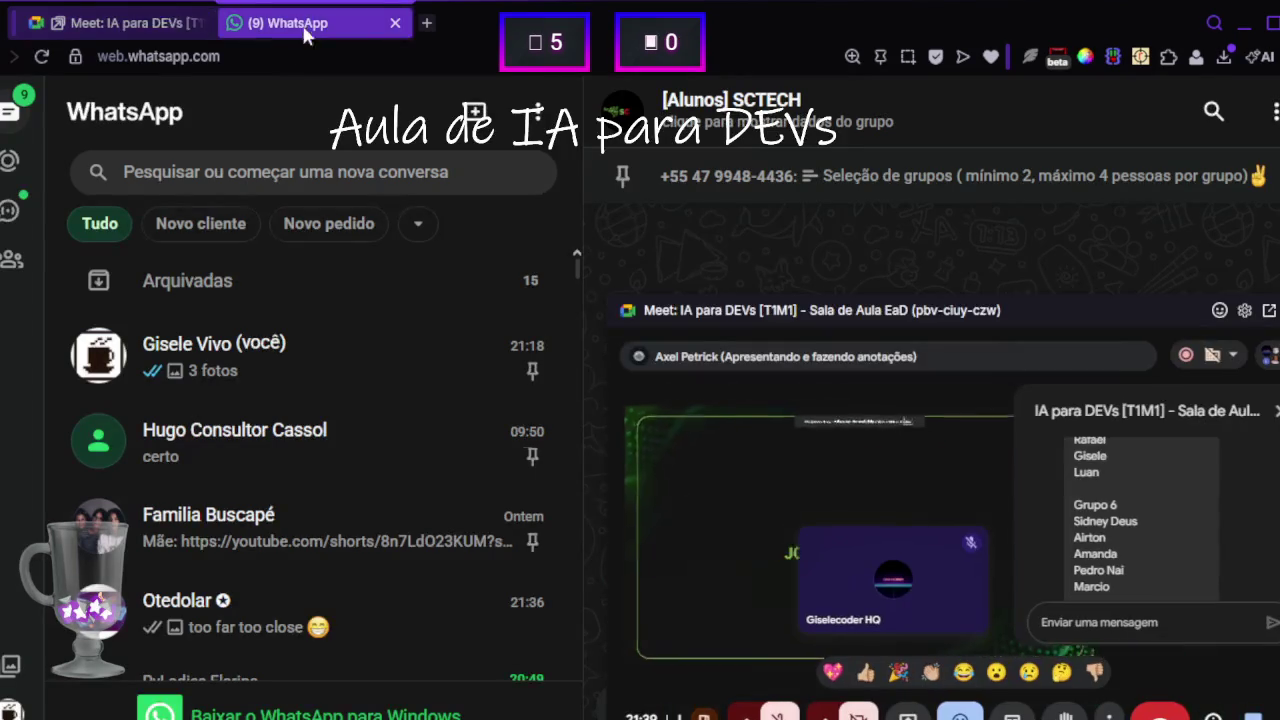
click(395, 22)
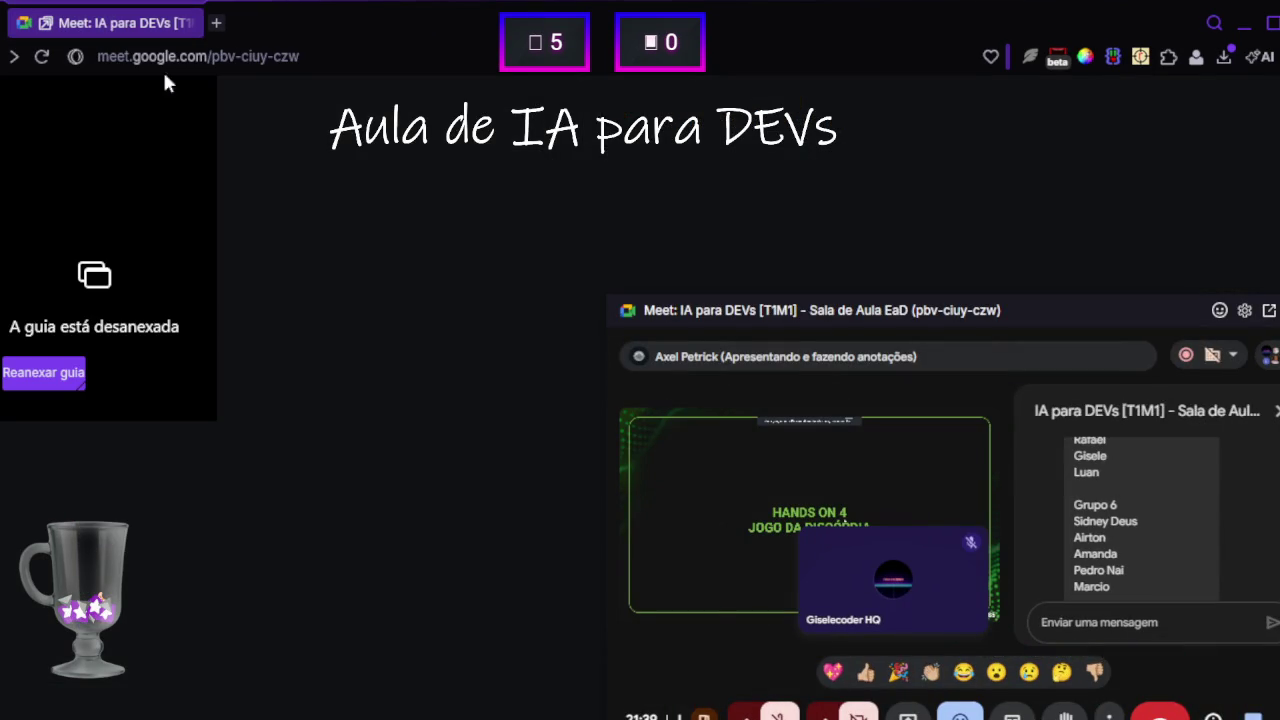
Return the Meet call from the floating mini window to its browser tab
click(1268, 313)
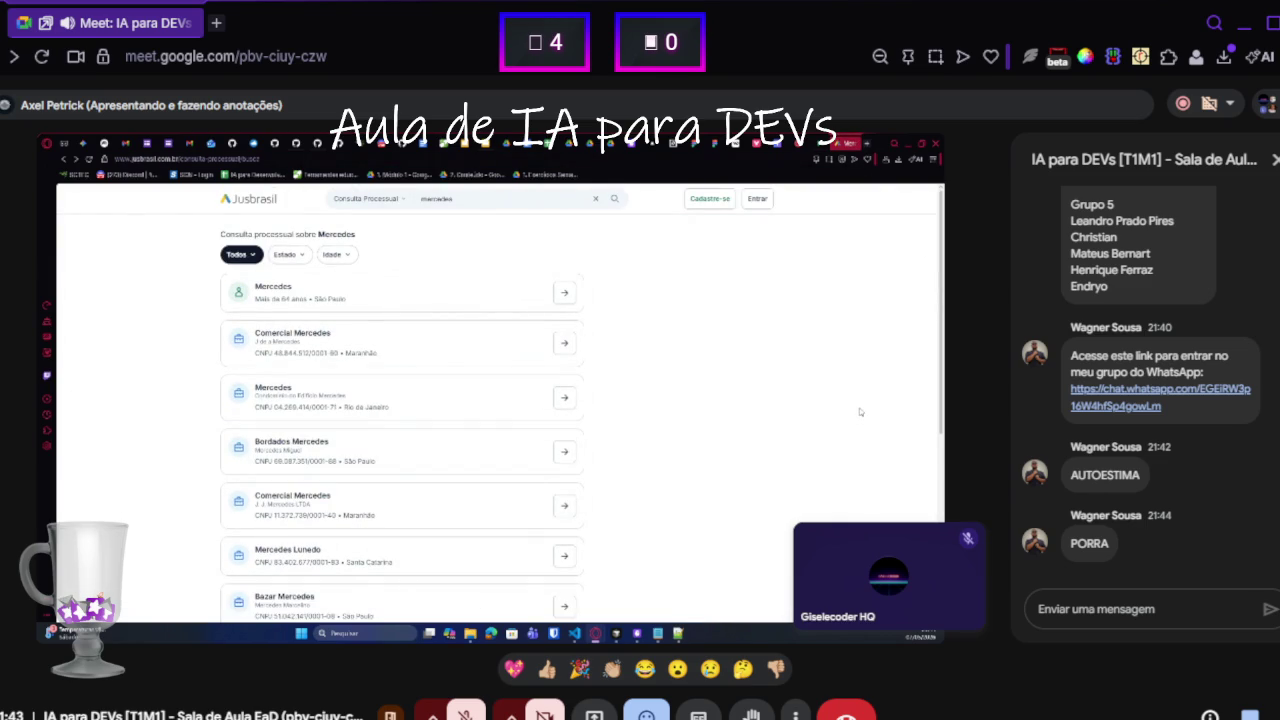
mouse_move(982, 588)
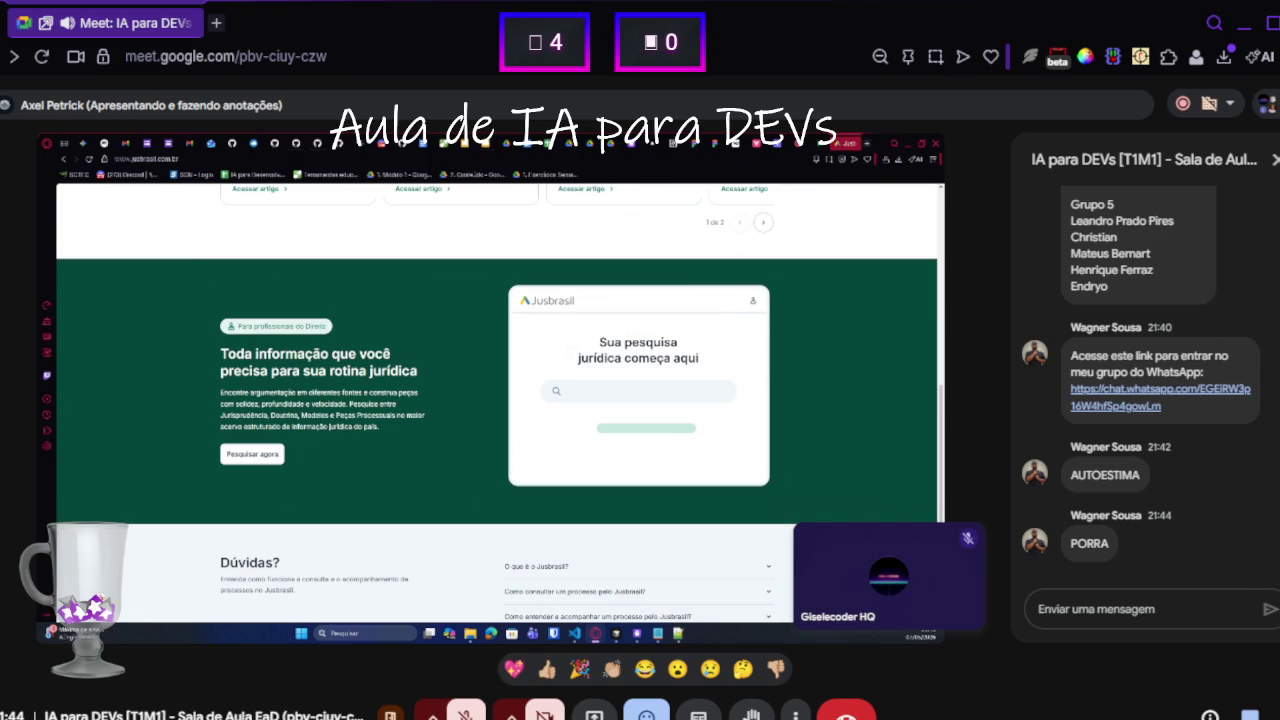
click(1166, 610)
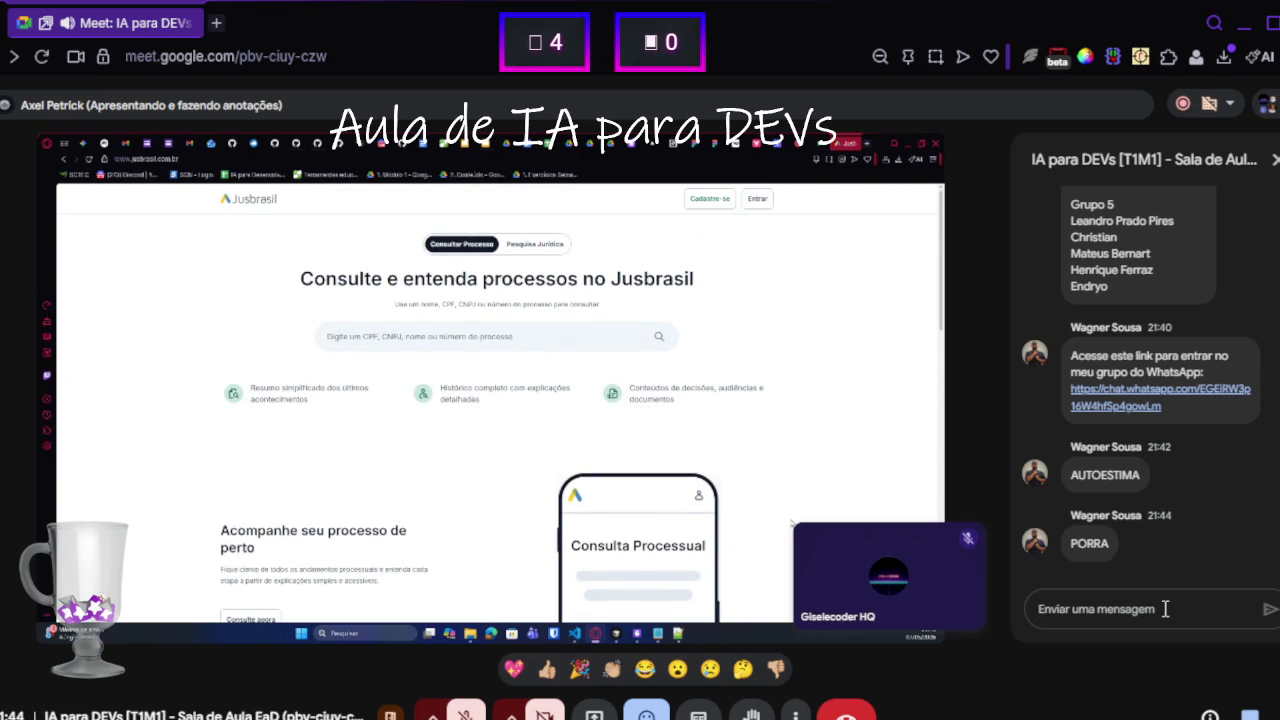
Get ready to write in the 'Enviar uma mensagem' chat box
mouse_move(531, 410)
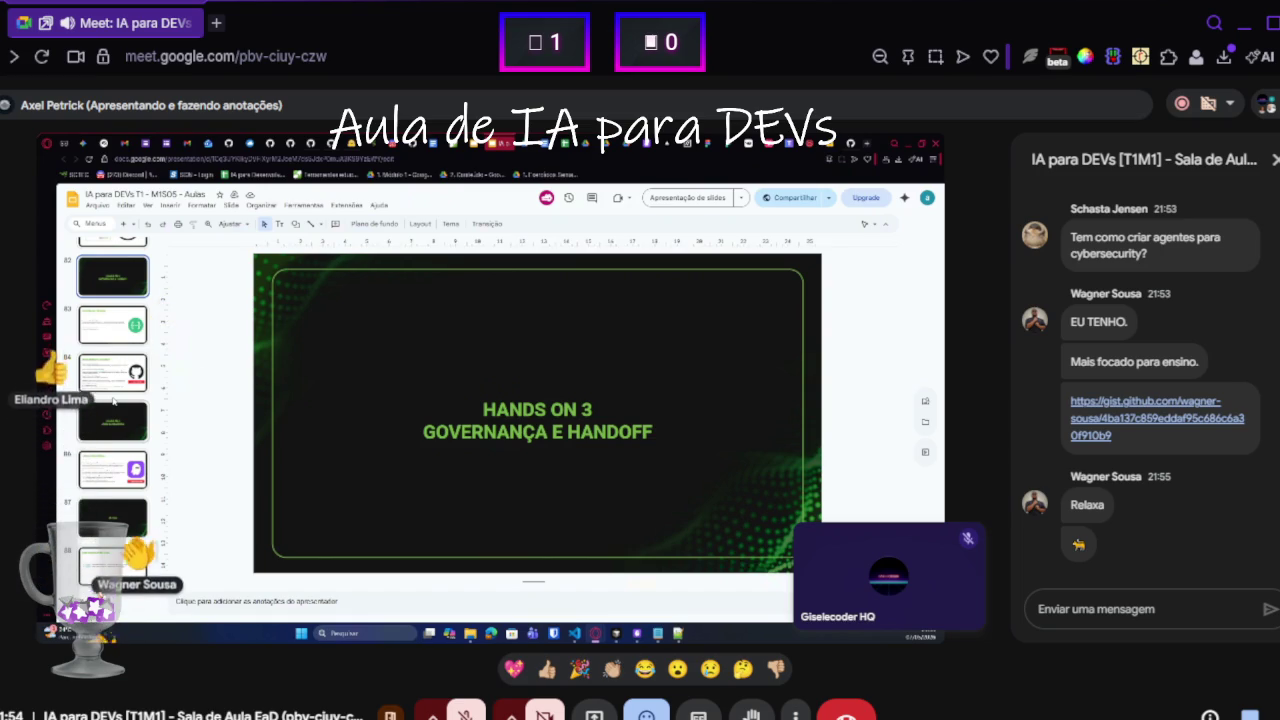
Send two thumbs-up reactions to the class over the handoff slide
click(549, 678)
click(549, 678)
click(549, 678)
click(549, 678)
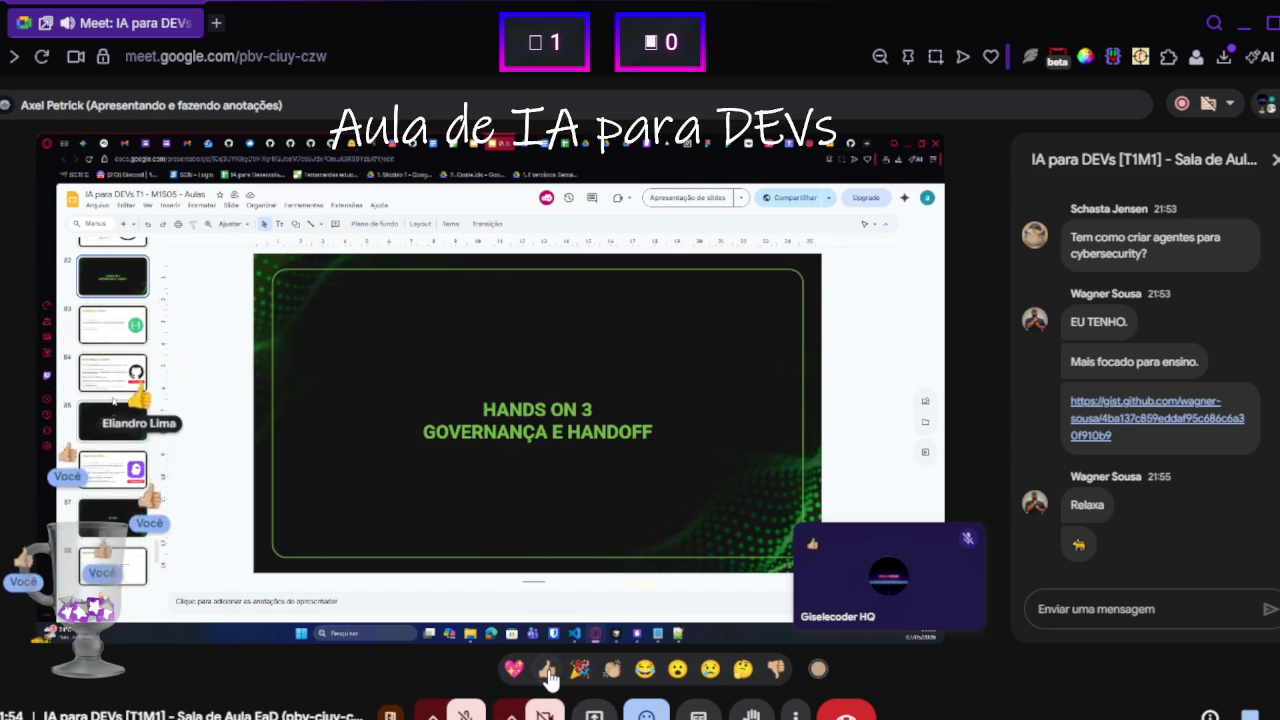